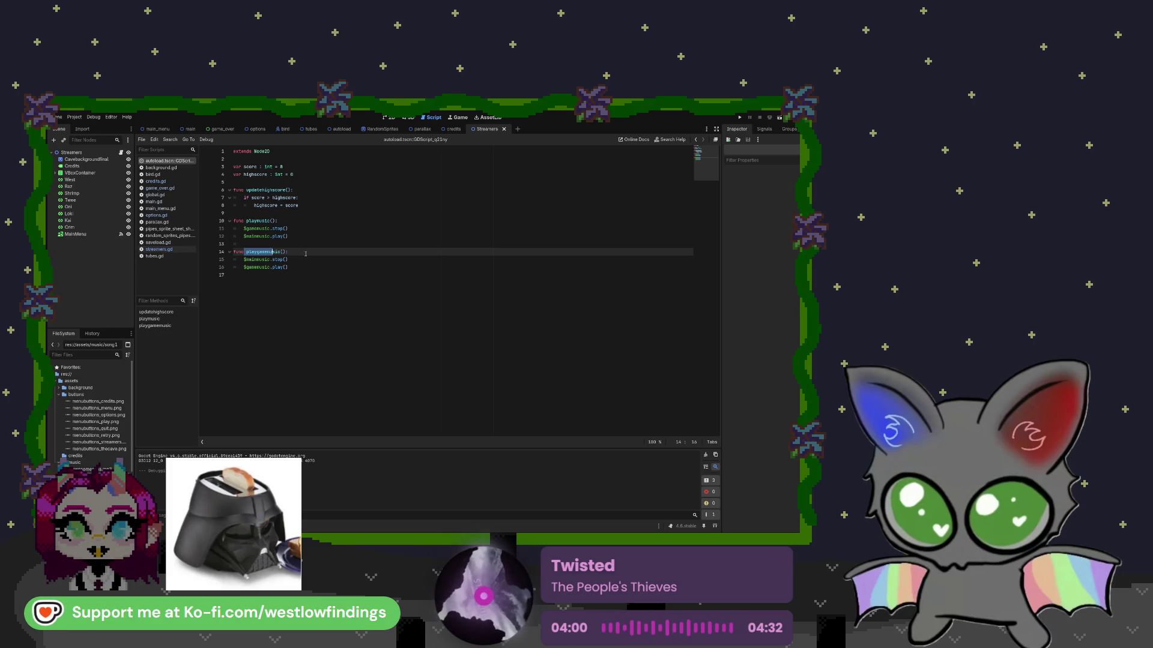
# Insert a new indented line after line 11's game-music stop call in playmusic().
pyautogui.click(296, 229)
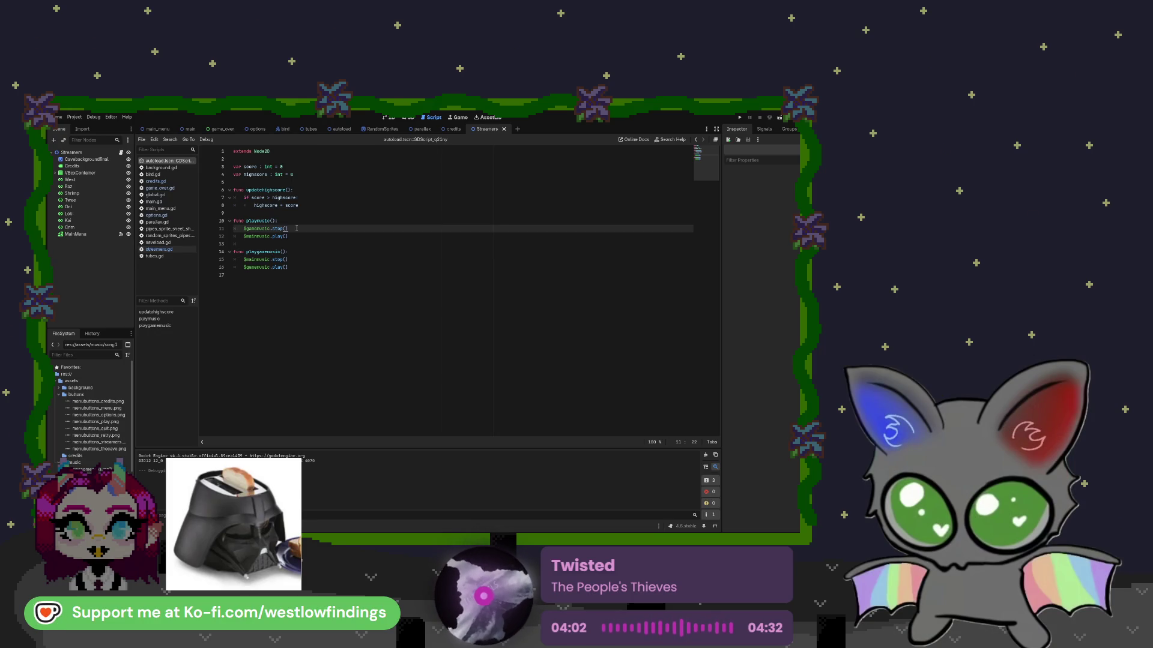
pyautogui.press('Return')
pyautogui.write('if')
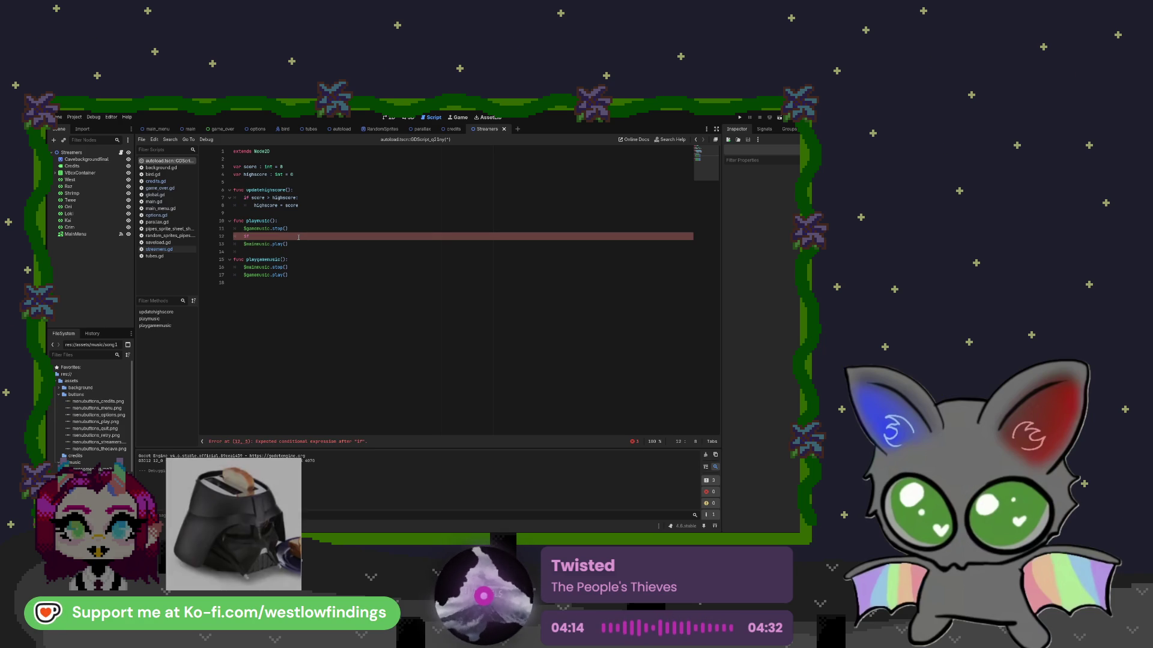
# Drag the autoload scene's mainmusic node into the new if line to reference $mainmusic.
pyautogui.click(160, 130)
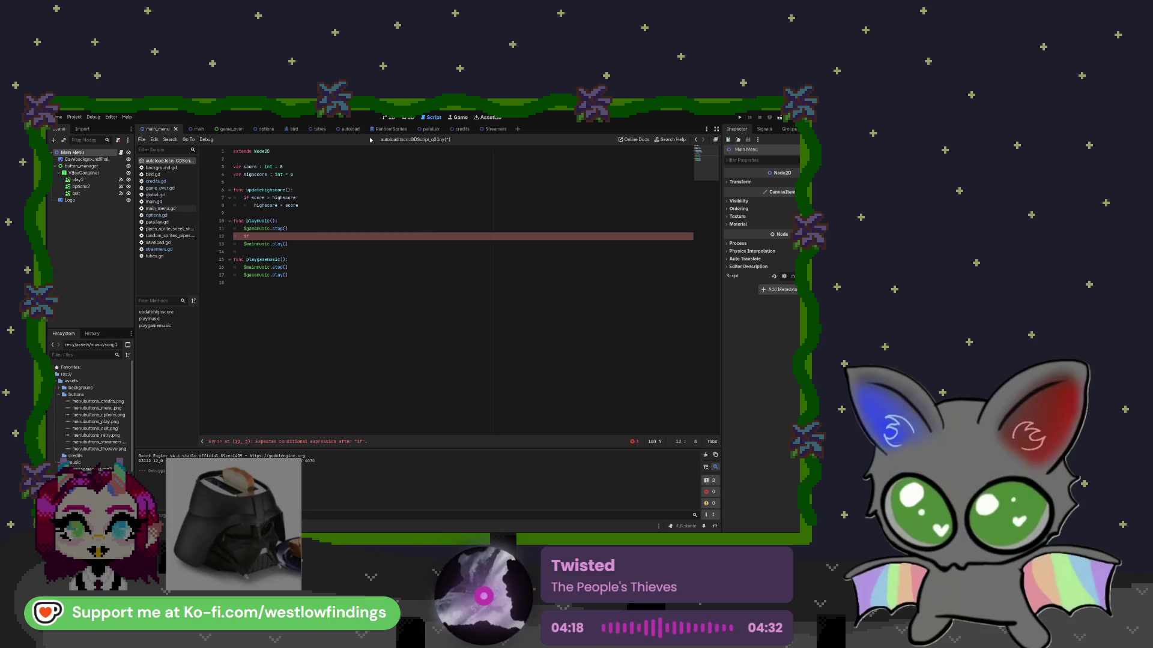
pyautogui.click(342, 129)
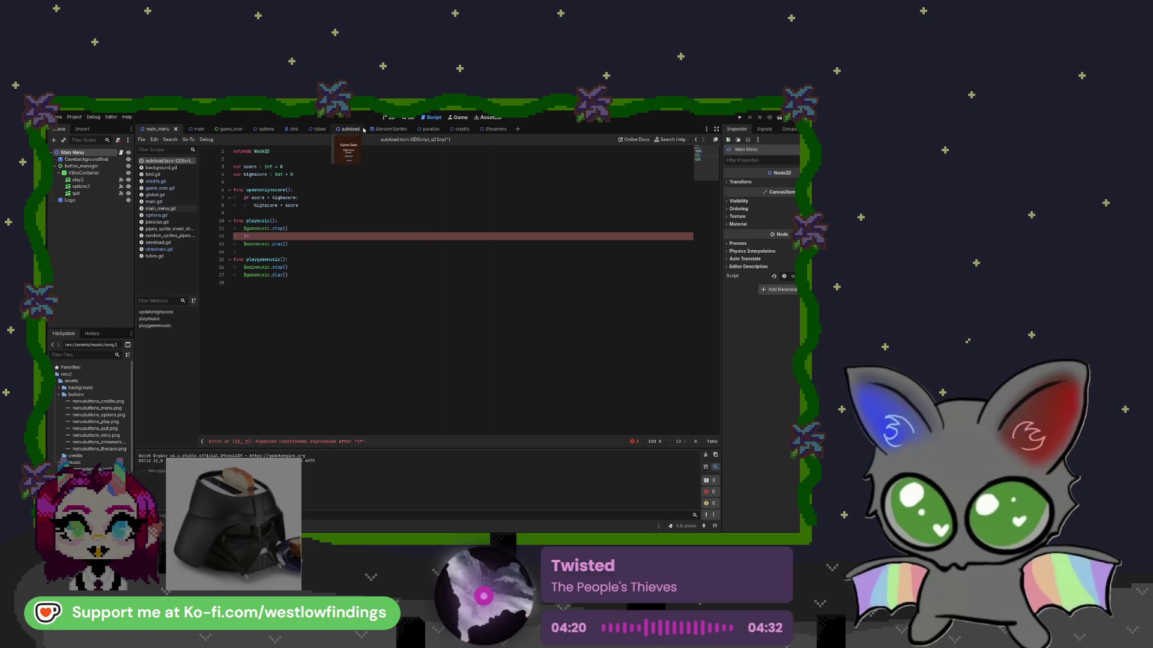
pyautogui.click(76, 166)
pyautogui.moveTo(76, 160)
pyautogui.mouseDown()
pyautogui.moveTo(271, 201)
pyautogui.moveTo(279, 236)
pyautogui.mouseUp()
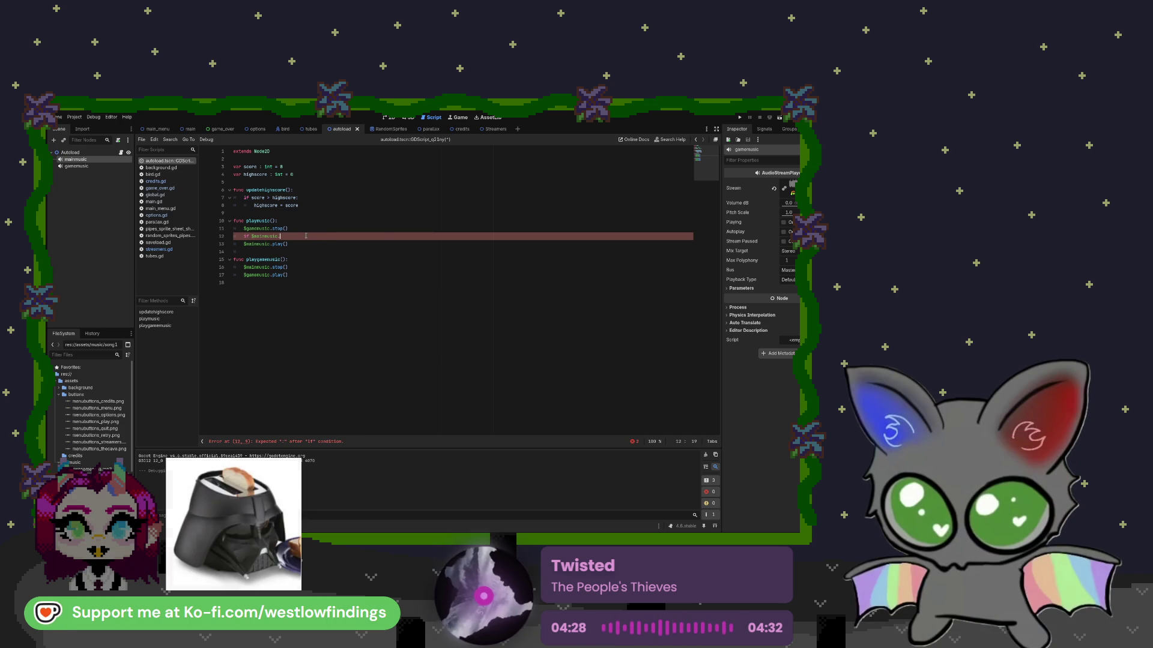
# Complete the condition as $mainmusic.get_playback_position() == 0.0: and start an indented line.
pyautogui.write('get_pl')
pyautogui.press('Return')
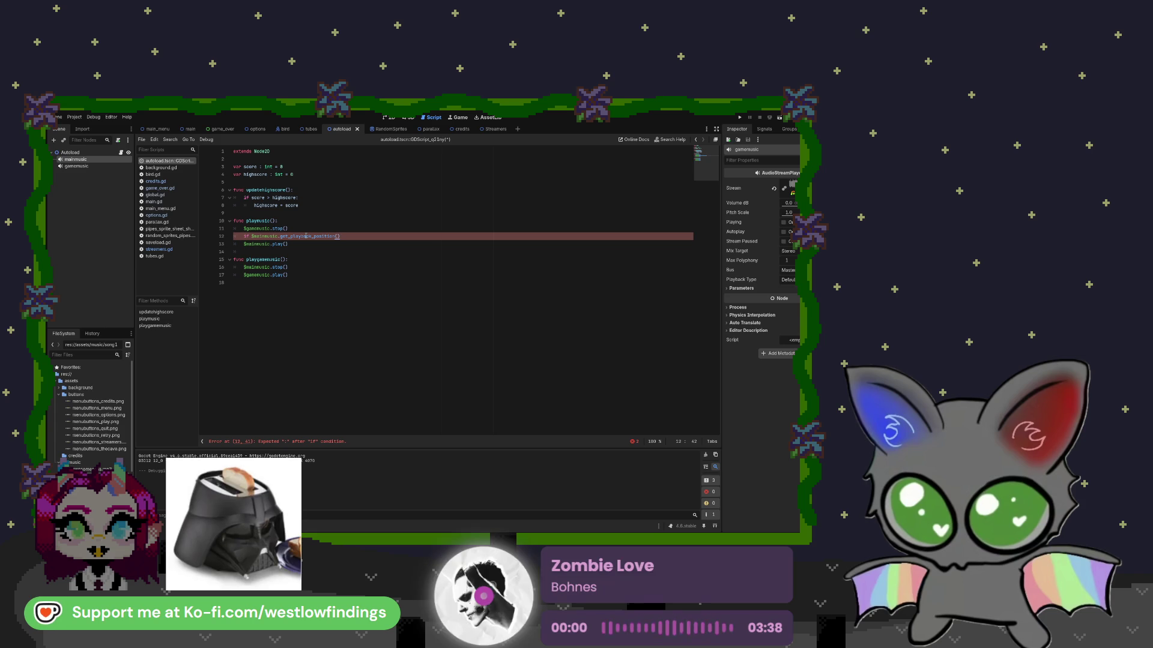
pyautogui.write('>')
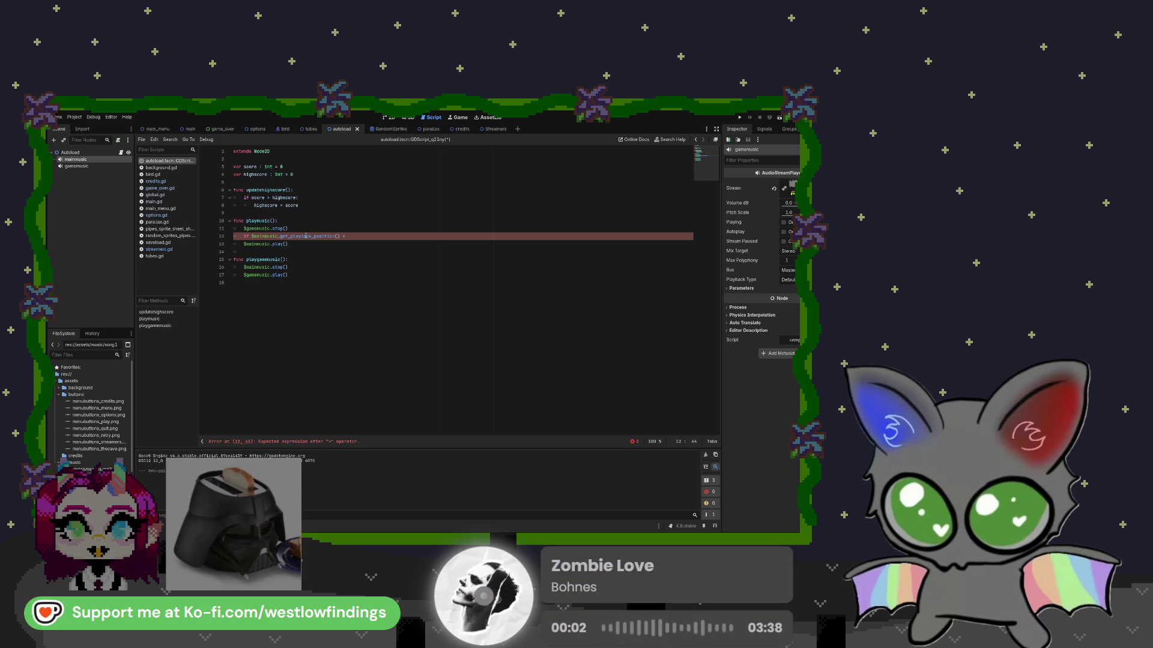
pyautogui.write(' 0.0')
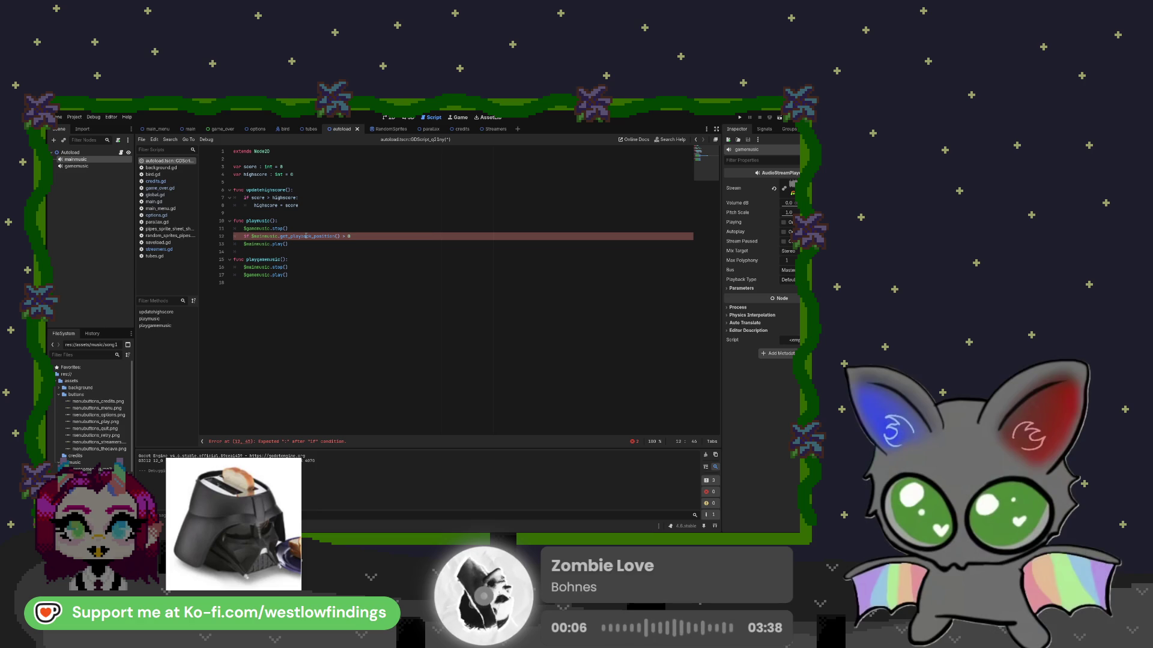
pyautogui.press('BackSpace')
pyautogui.press('BackSpace')
pyautogui.write('=')
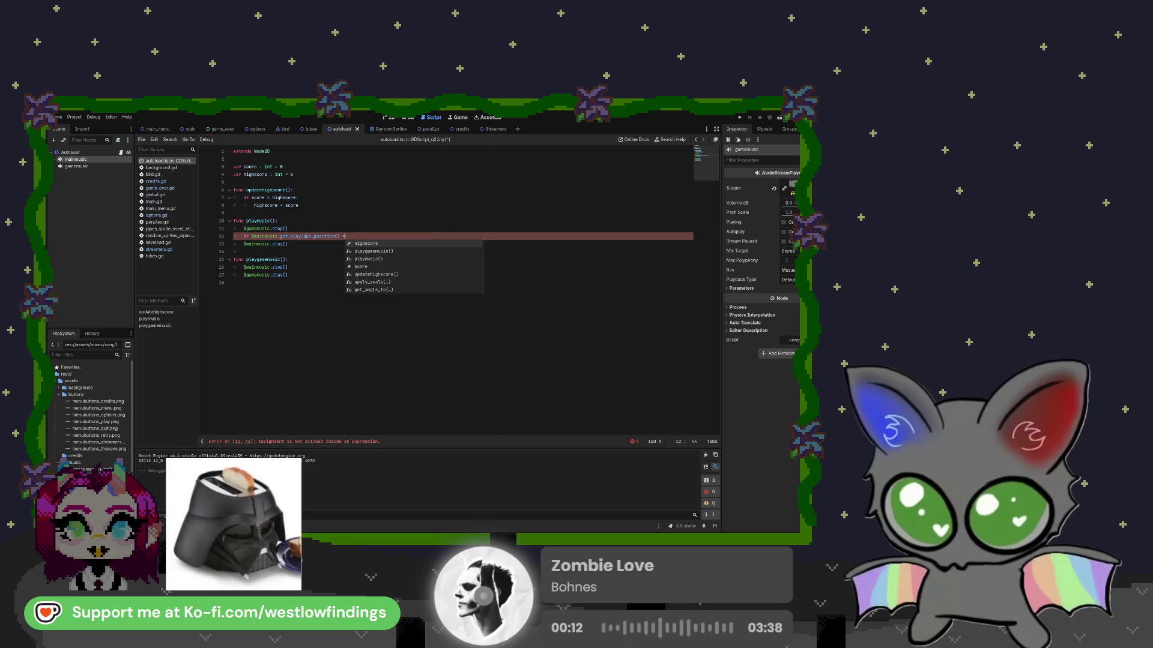
pyautogui.write('=')
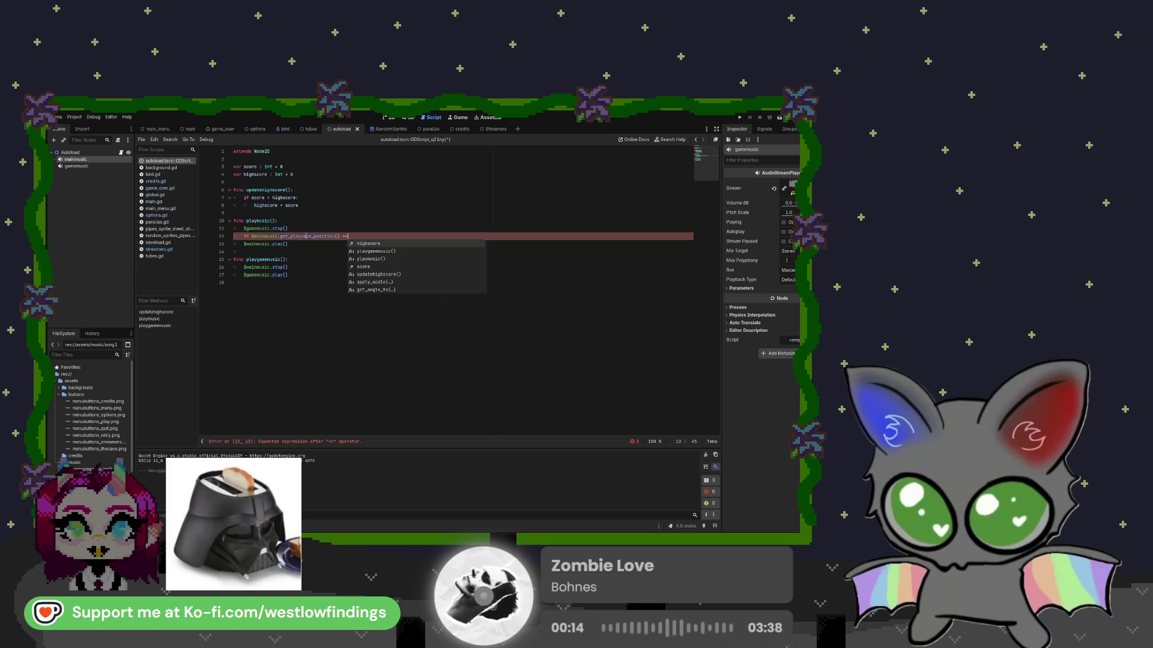
pyautogui.write(' 0')
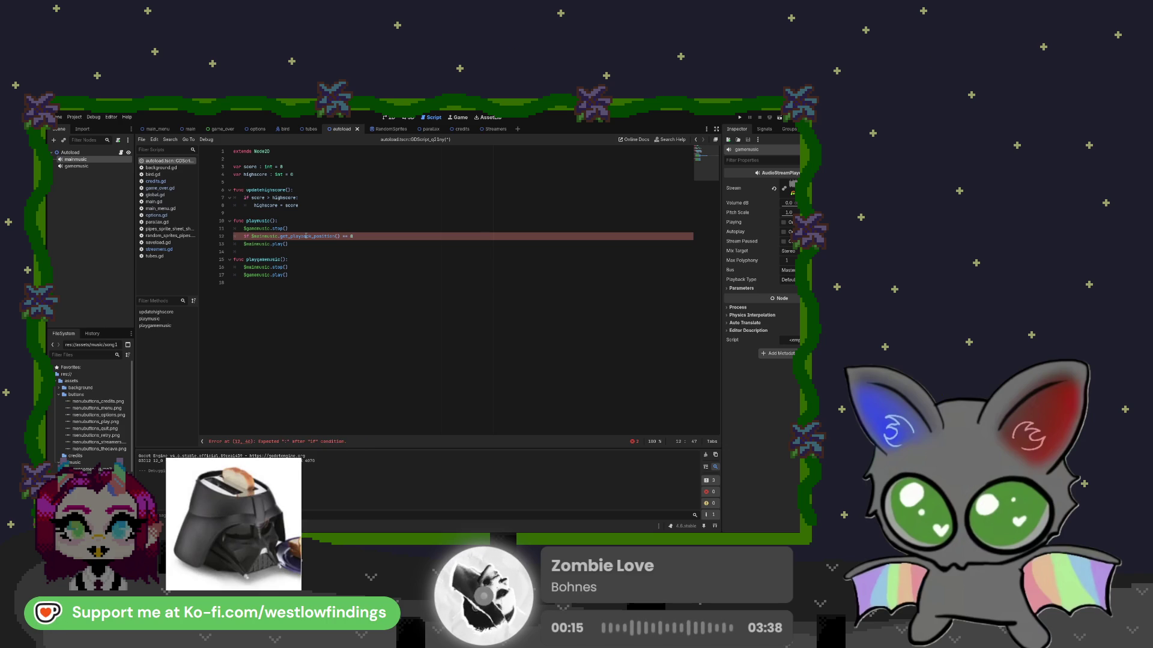
pyautogui.write('.0:')
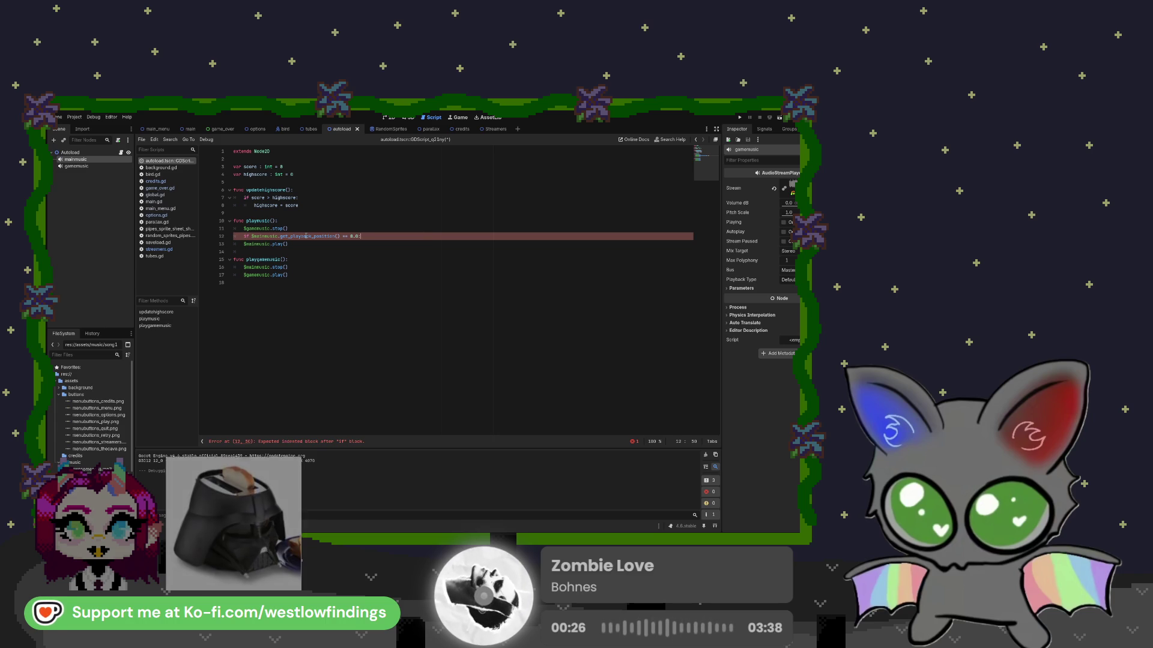
pyautogui.press('Return')
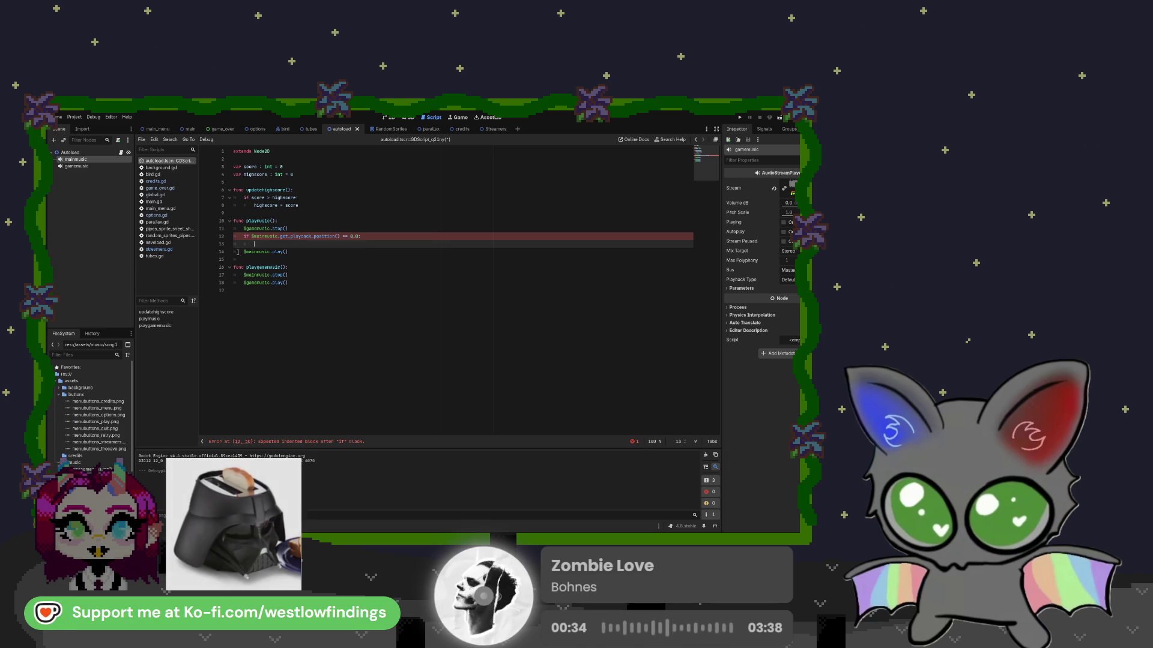
# Move the $mainmusic.play() call inside the if block, then test-run the game and stop it.
pyautogui.moveTo(244, 251); pyautogui.dragTo(293, 253)
pyautogui.hotkey('ctrl', 'c')
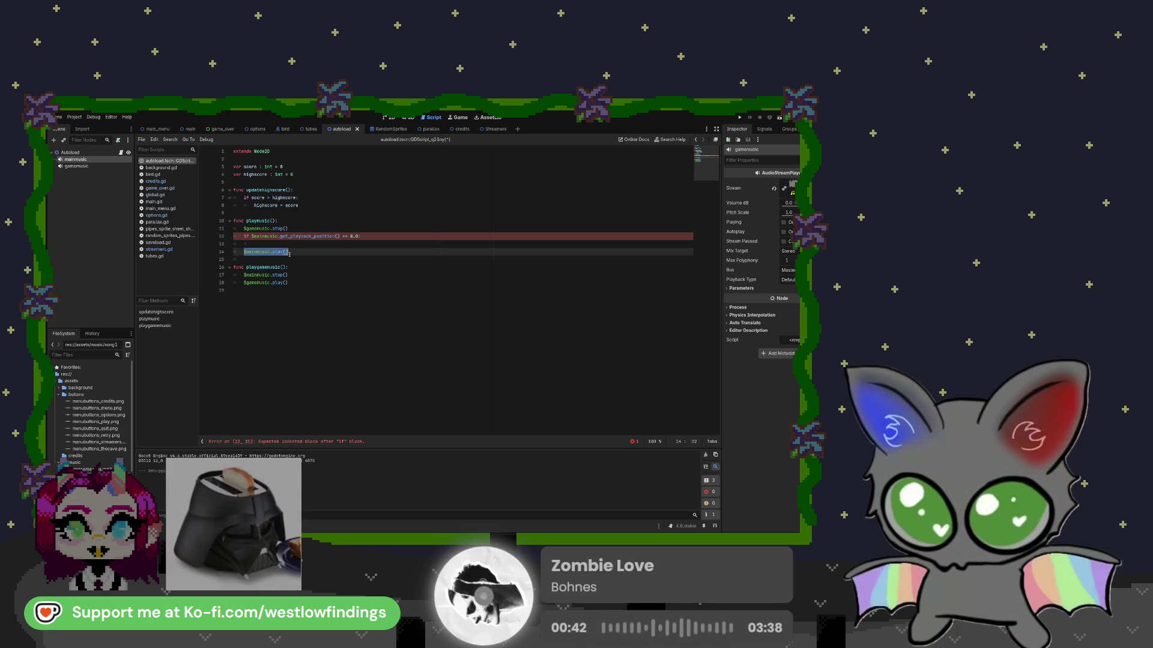
pyautogui.press('BackSpace')
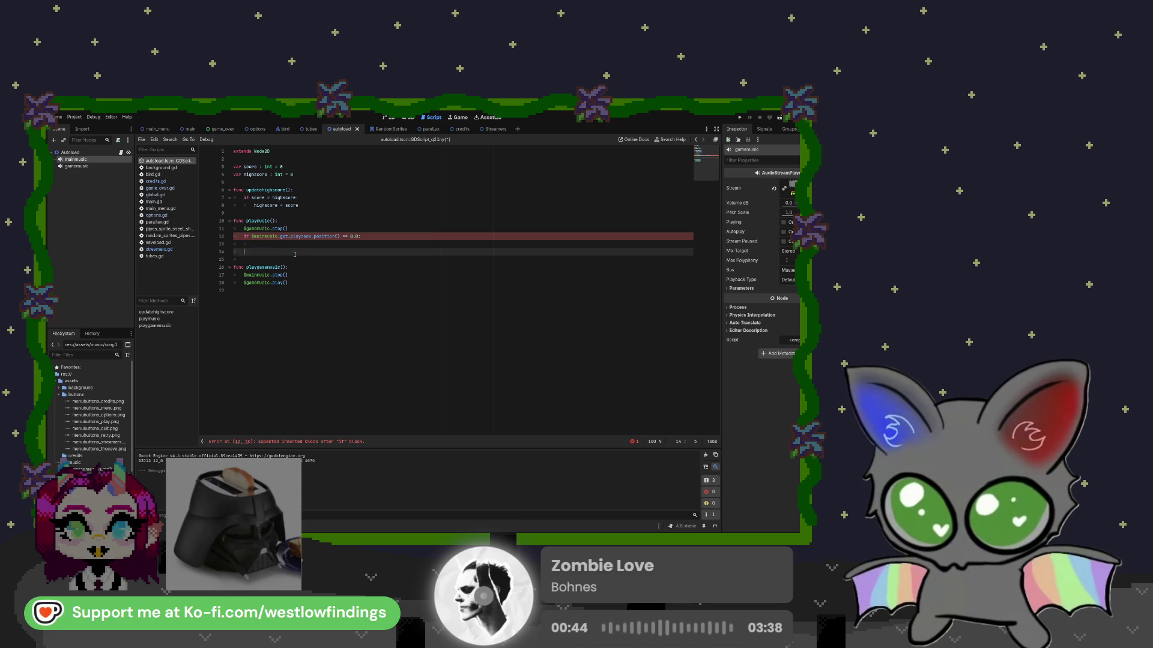
pyautogui.press('BackSpace')
pyautogui.press('BackSpace')
pyautogui.press('BackSpace')
pyautogui.hotkey('ctrl', 'v')
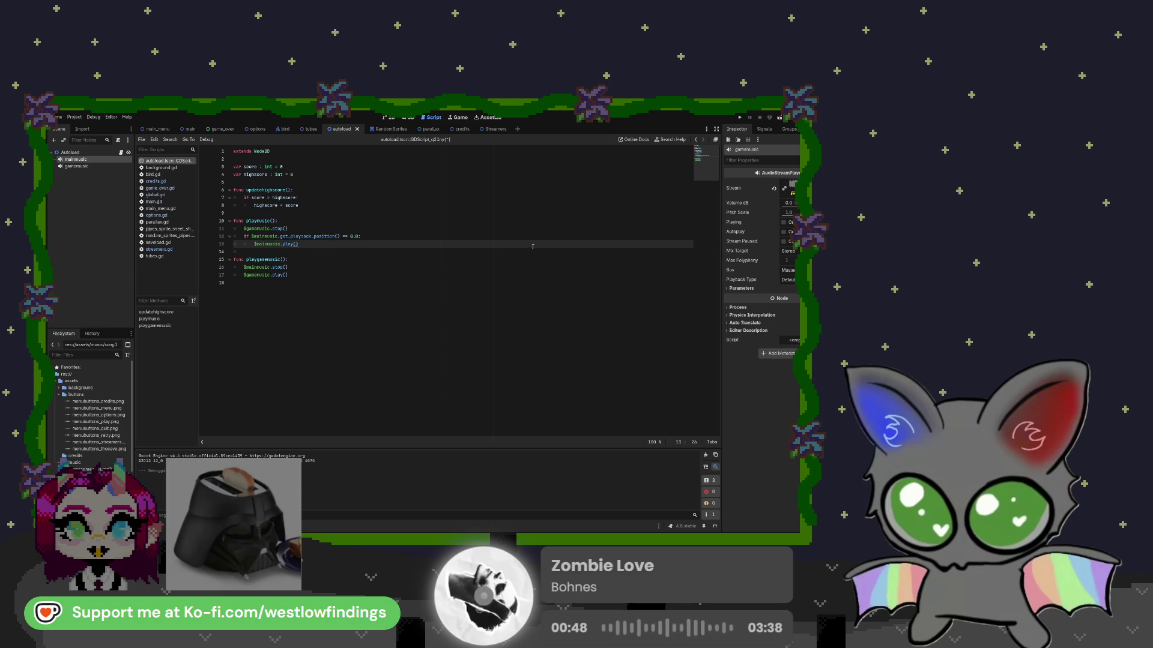
pyautogui.click(740, 117)
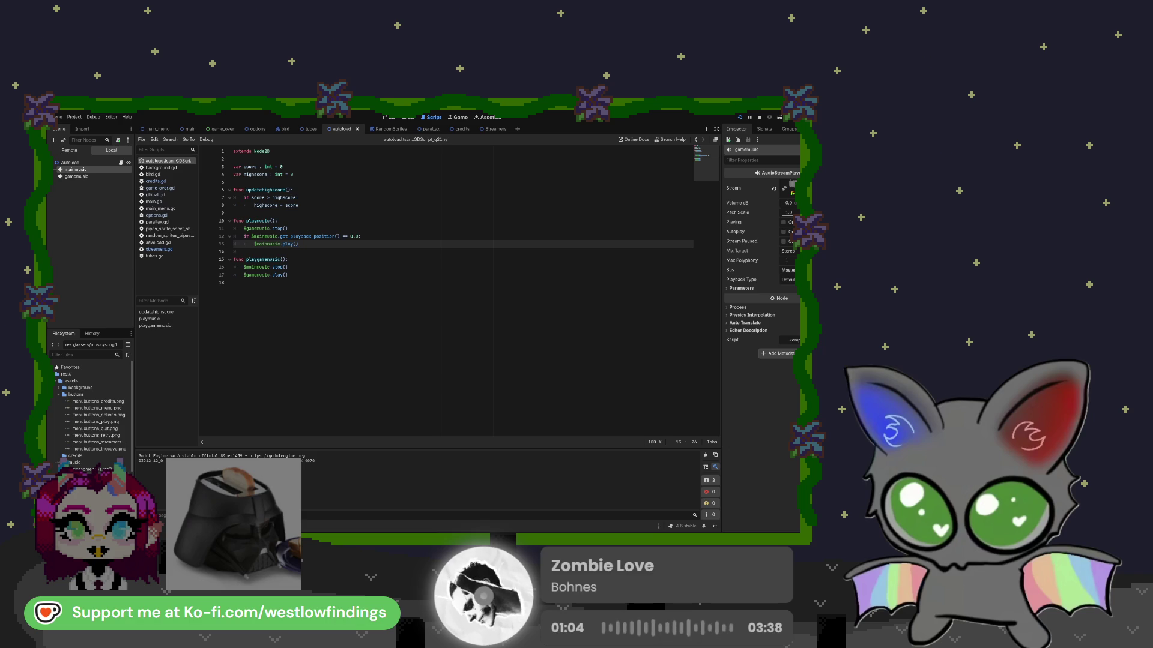
pyautogui.press('F8')
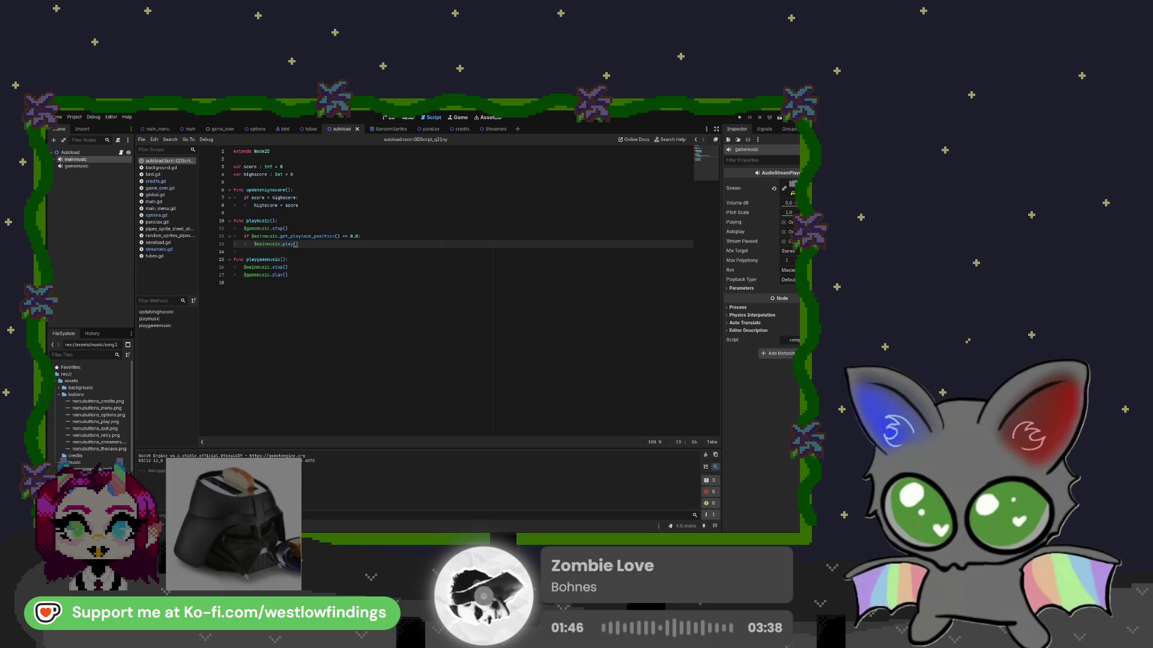
# Switch from the script editor to the 2D workspace.
pyautogui.click(392, 117)
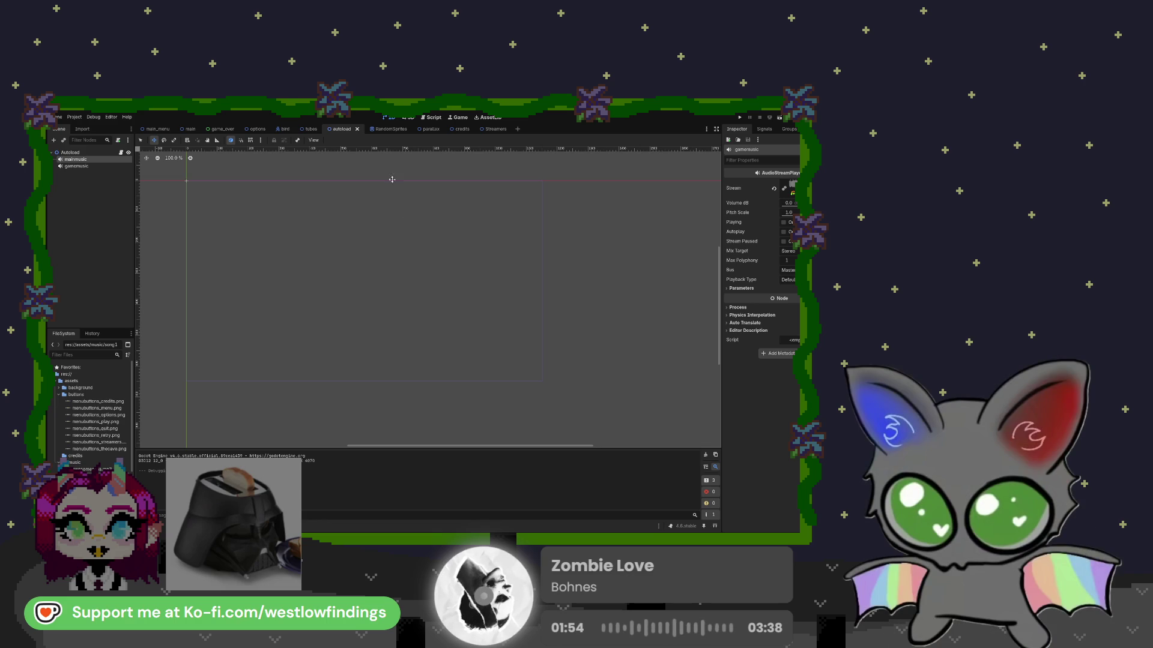
# Open the Streamers scene and zoom and pan over its portraits, links and Menu button.
pyautogui.click(495, 129)
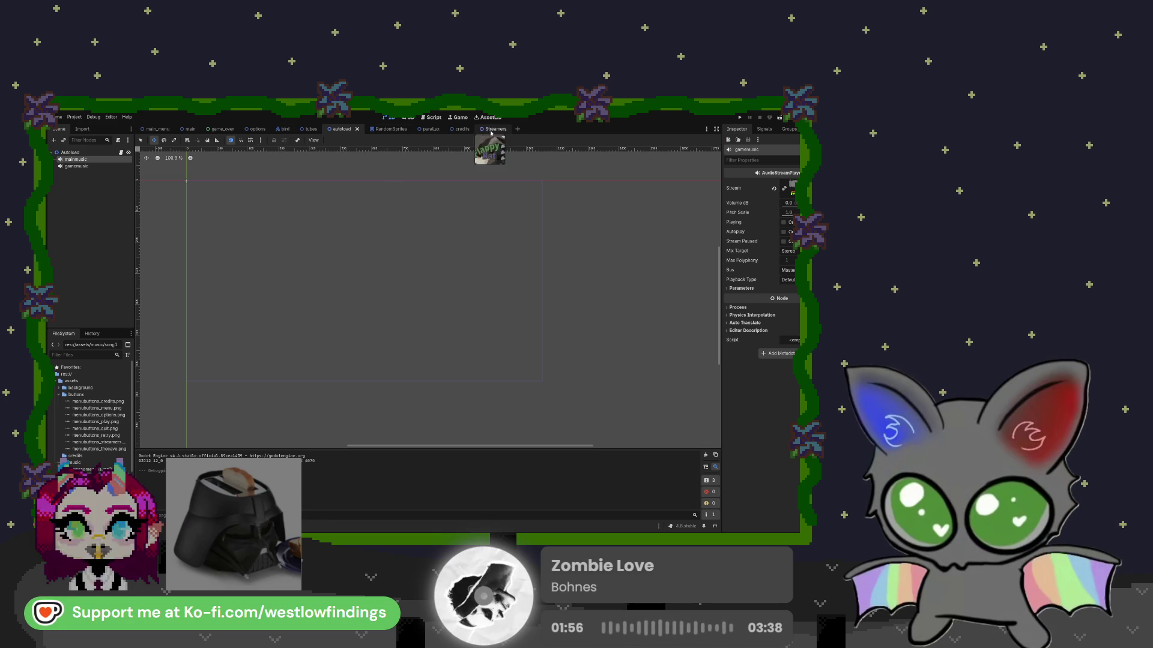
pyautogui.scroll(5, 467, 337)
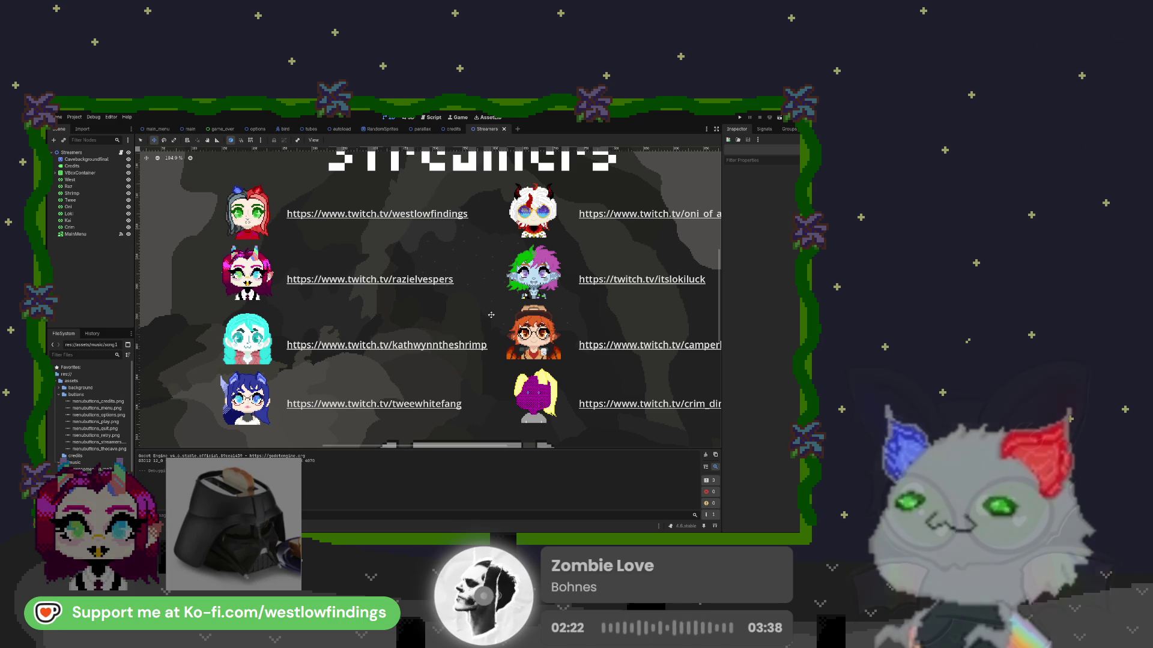
pyautogui.hscroll(3, 491, 314)
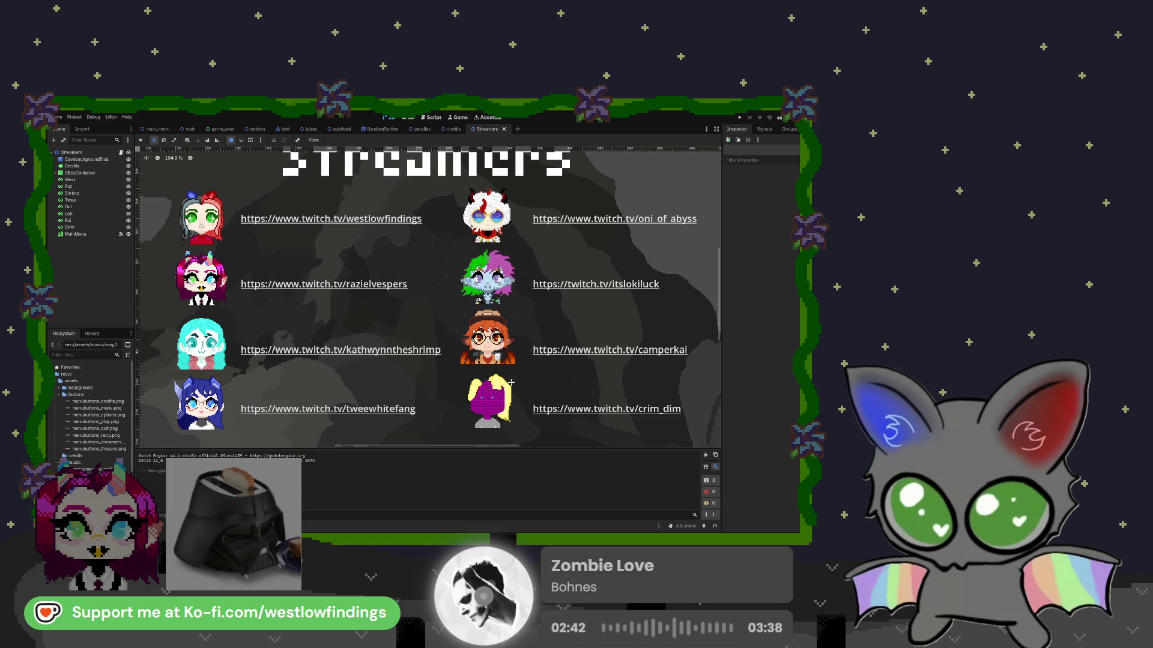
pyautogui.scroll(-3, 468, 311)
pyautogui.scroll(-1, 481, 318)
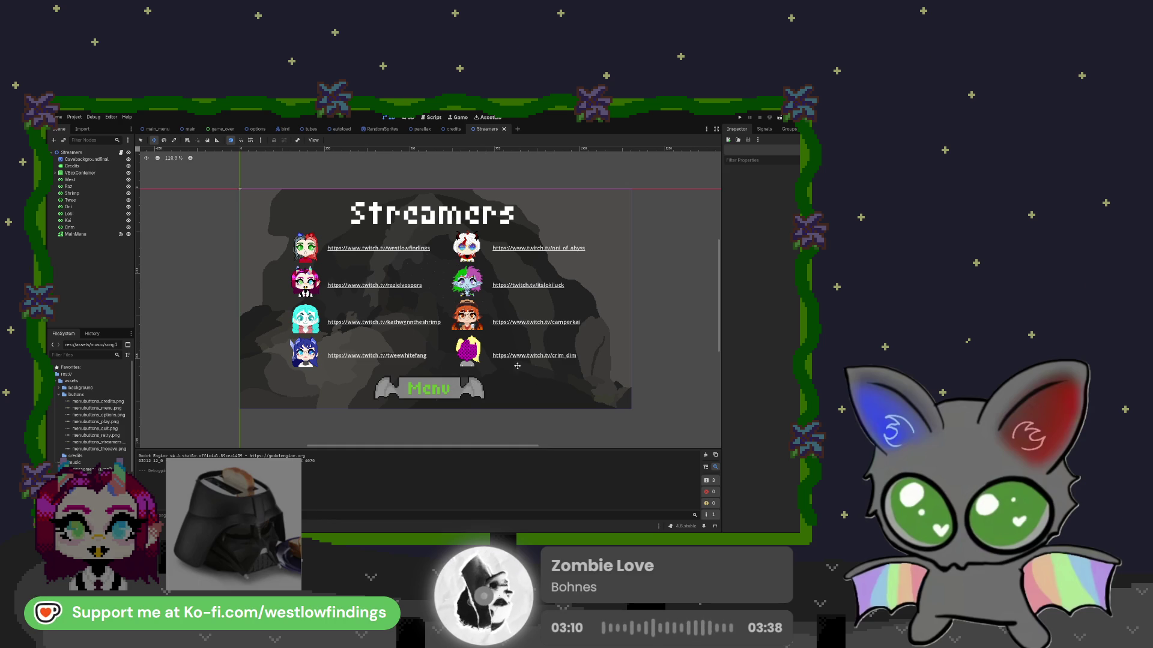
# Switch to the main_menu scene with the Flappy Bat title and Play, Options, Quit buttons.
pyautogui.click(165, 131)
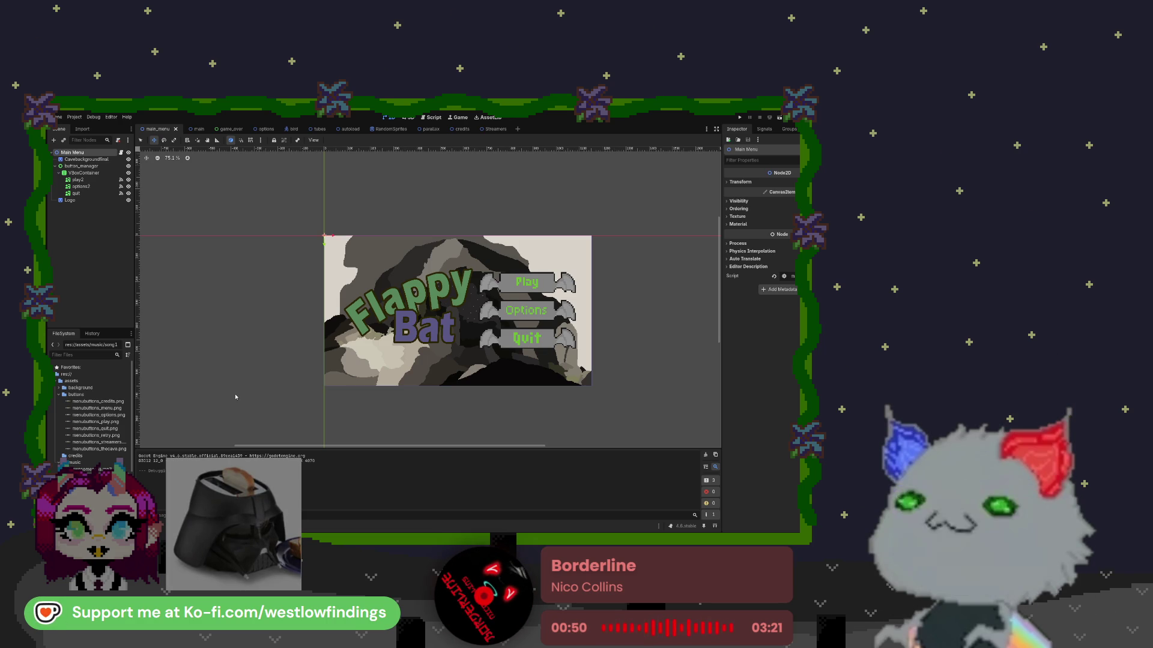
pyautogui.scroll(-1, 227, 395)
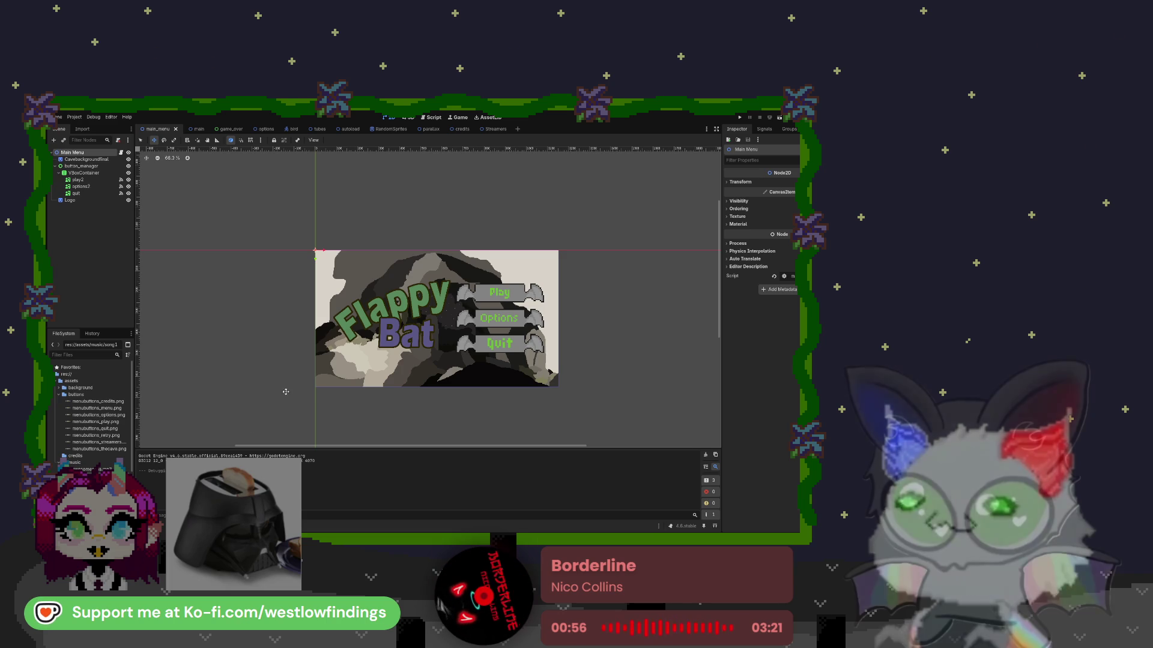
pyautogui.scroll(5, 388, 364)
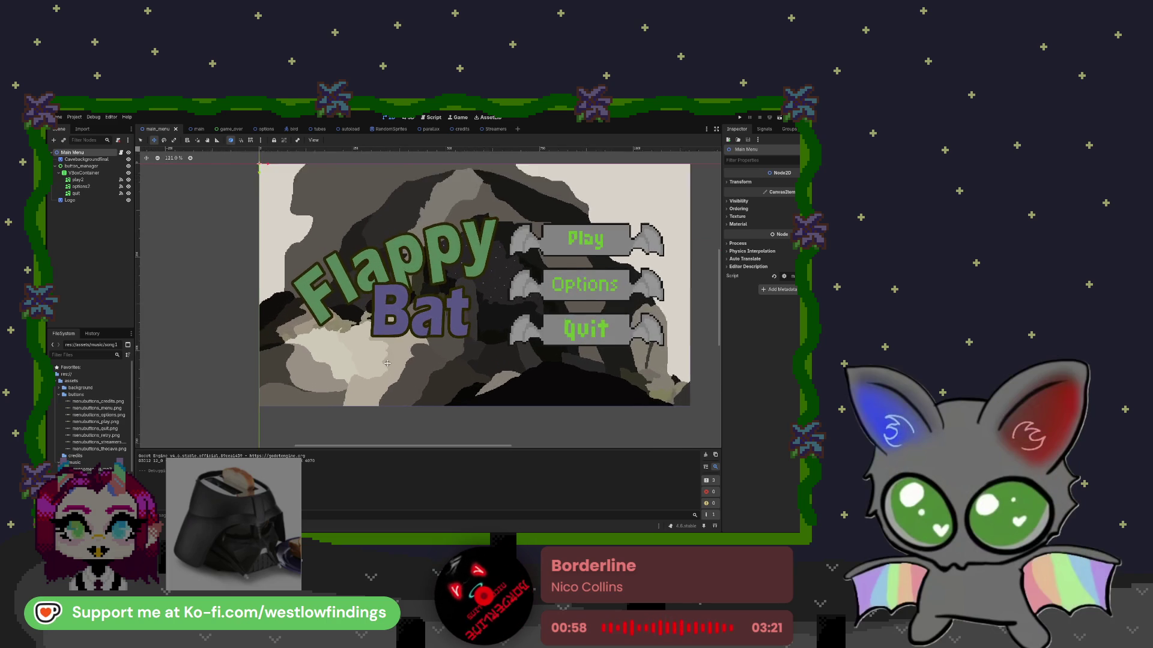
pyautogui.scroll(1, 387, 364)
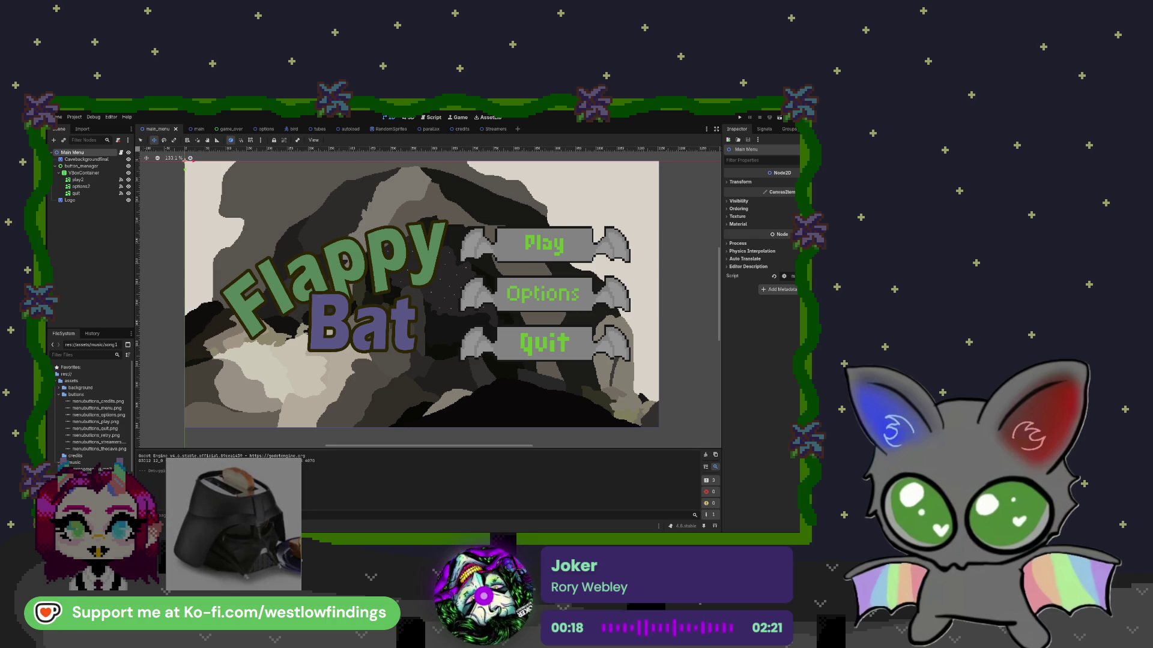
# Open the debugger's Errors list, clear its seven warnings and errors, and deselect Main Menu.
pyautogui.hotkey('alt', 'd')
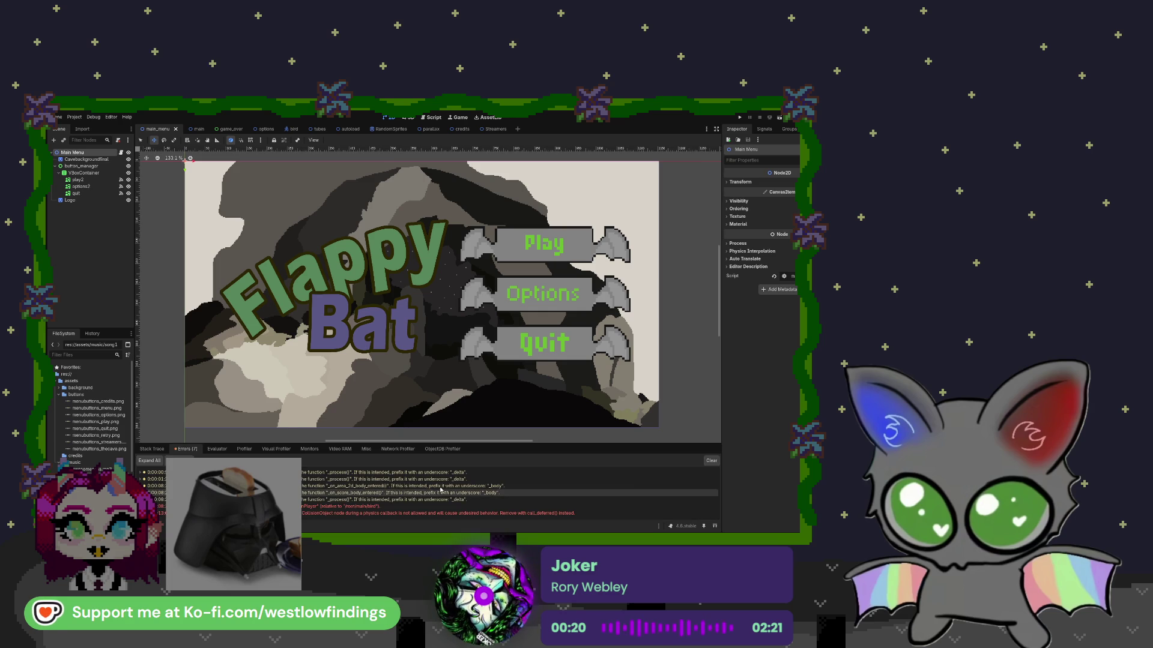
pyautogui.click(710, 461)
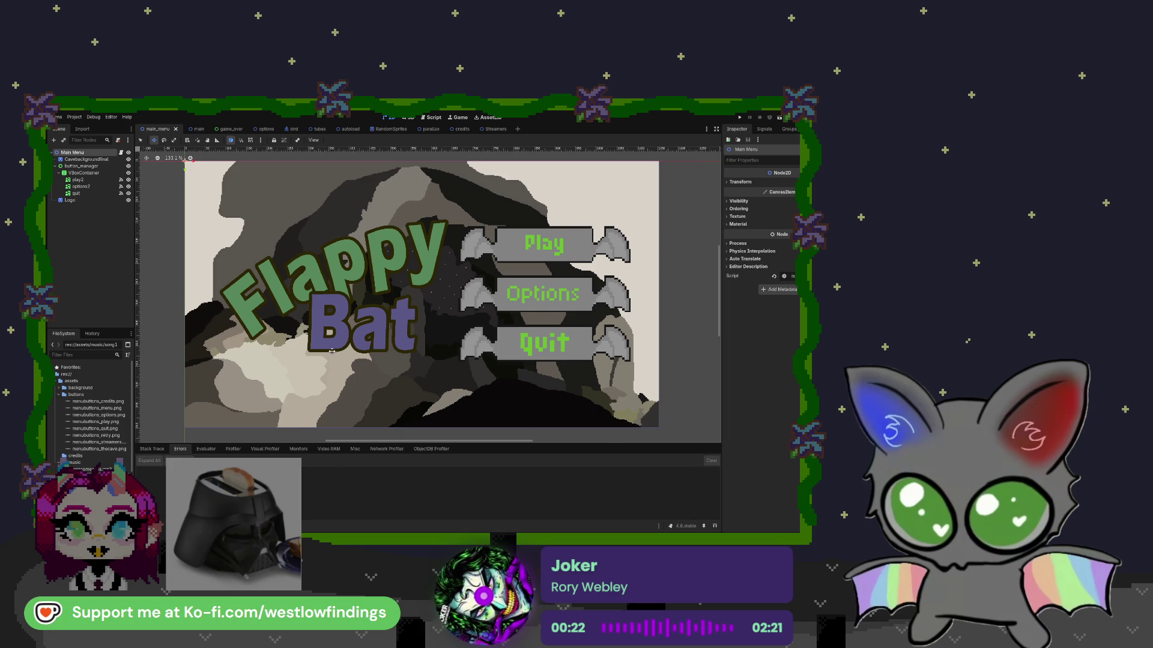
pyautogui.click(93, 242)
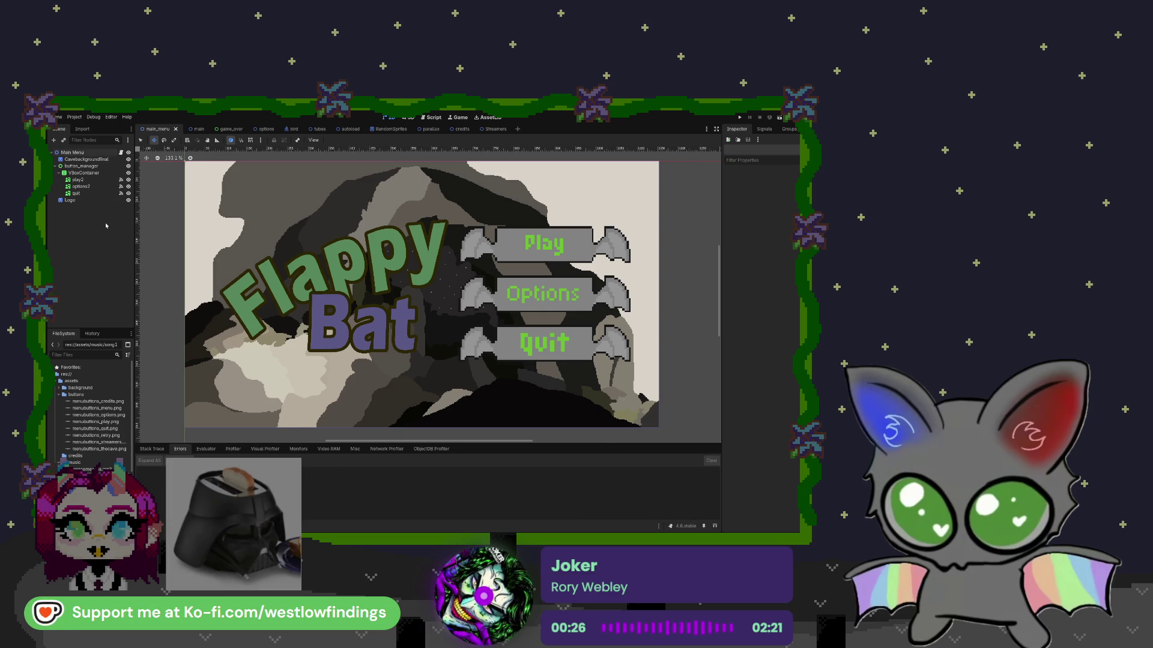